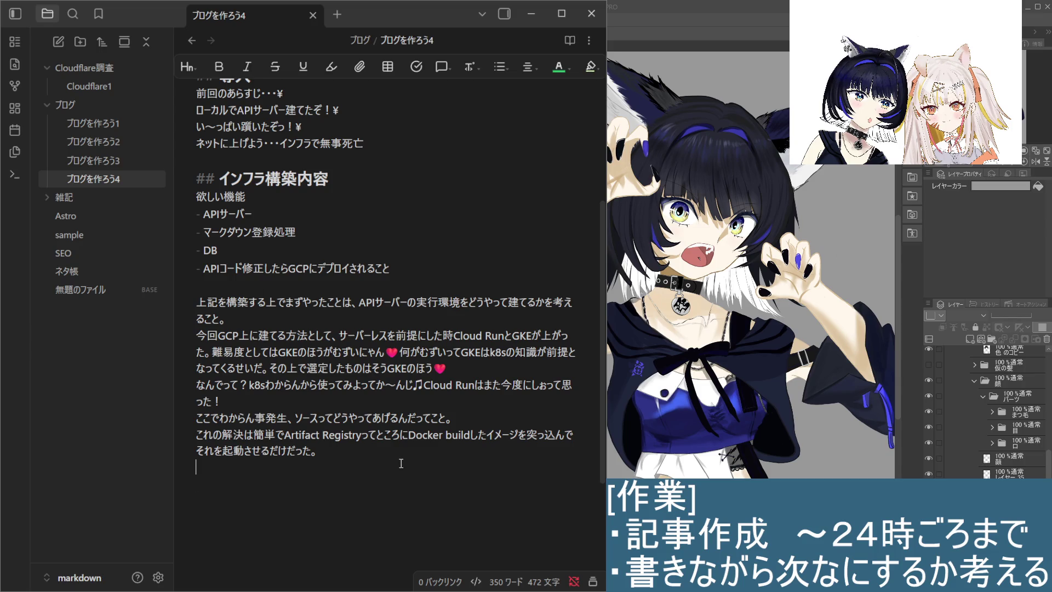
scroll(366, 425, up, 5)
scroll(366, 425, down, 5)
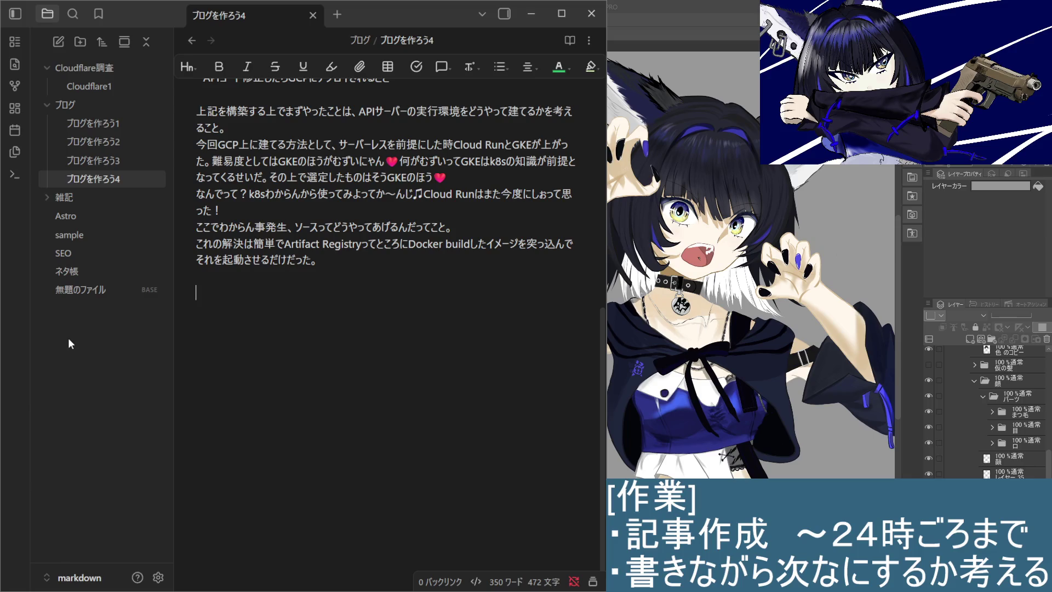
Switch to the ネタ帳 note and add 検索機能 and 酒のページを作ろう as new ideas.
click(67, 271)
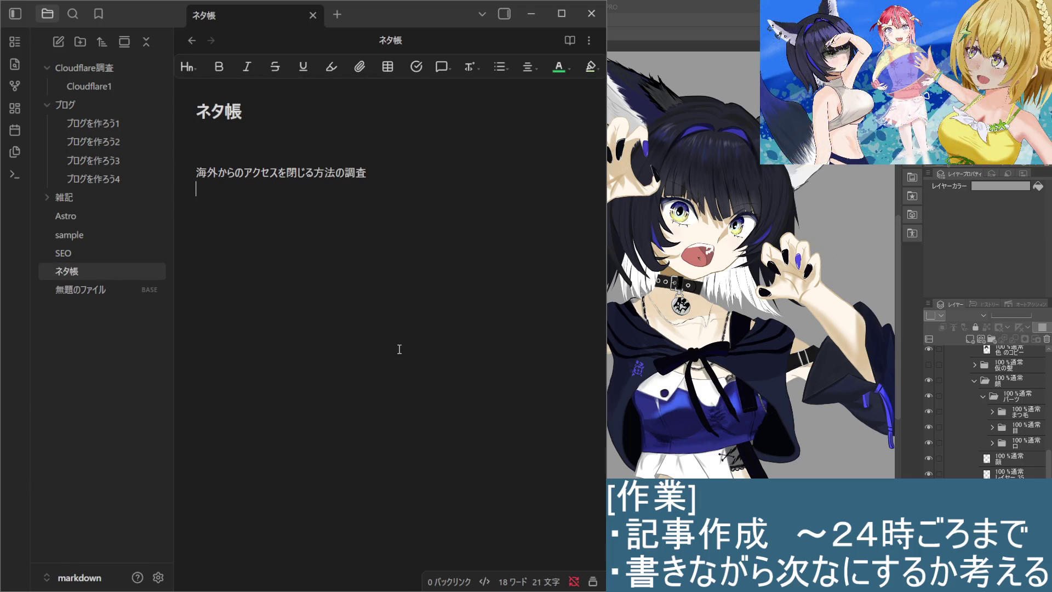
text(検索)
text(機能)
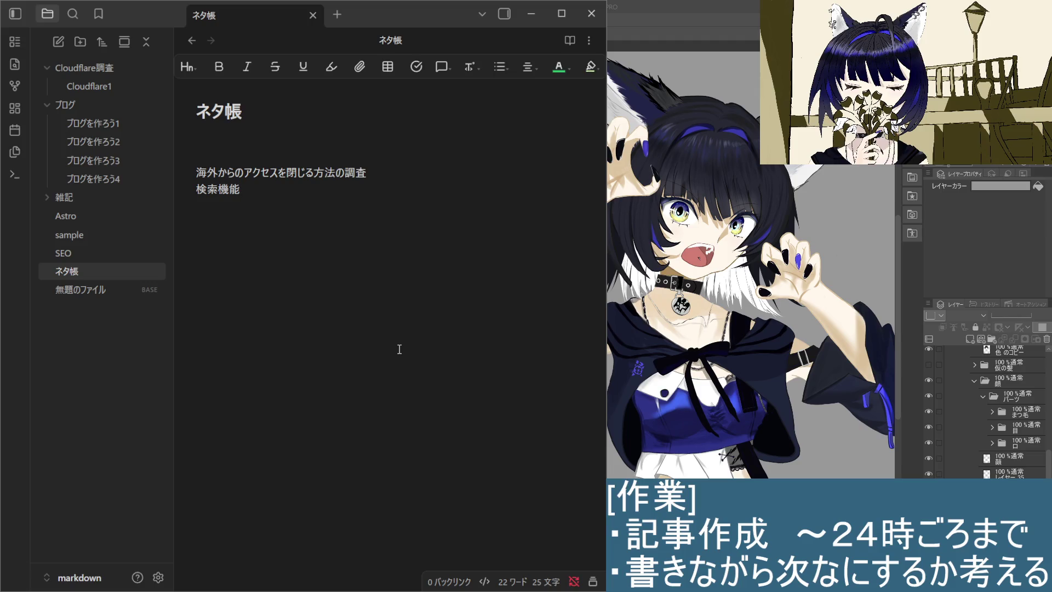
text(さけn)
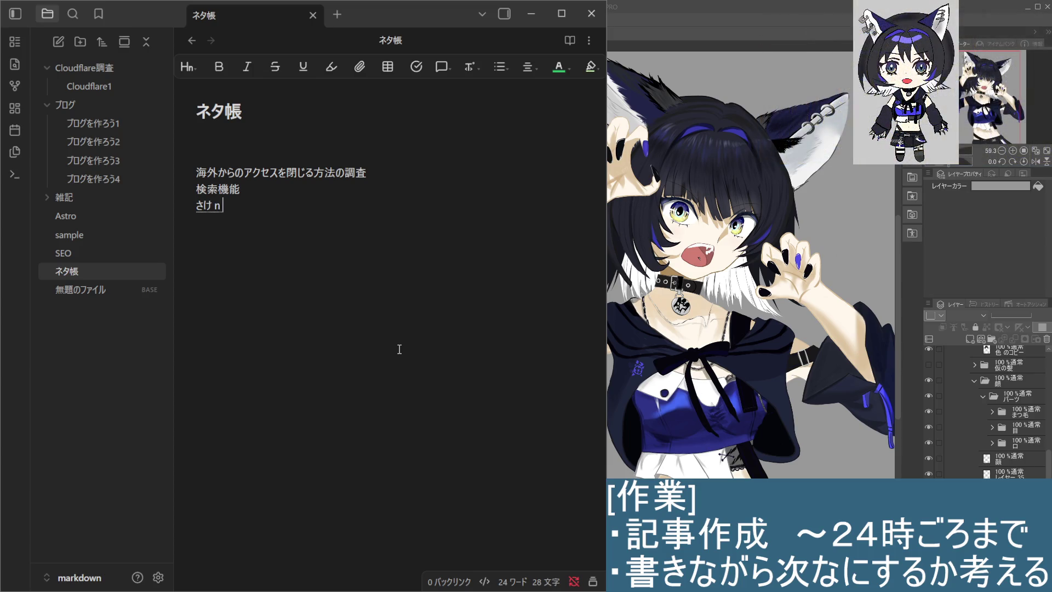
text(o)
key(space)
text(ページ)
text(を作ろう)
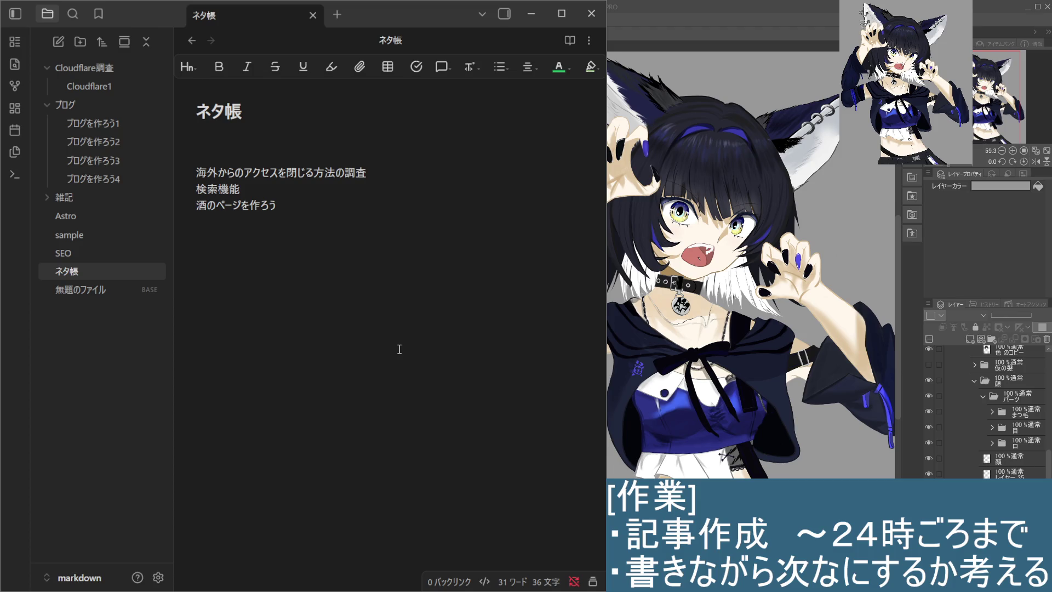
text(れんだ)
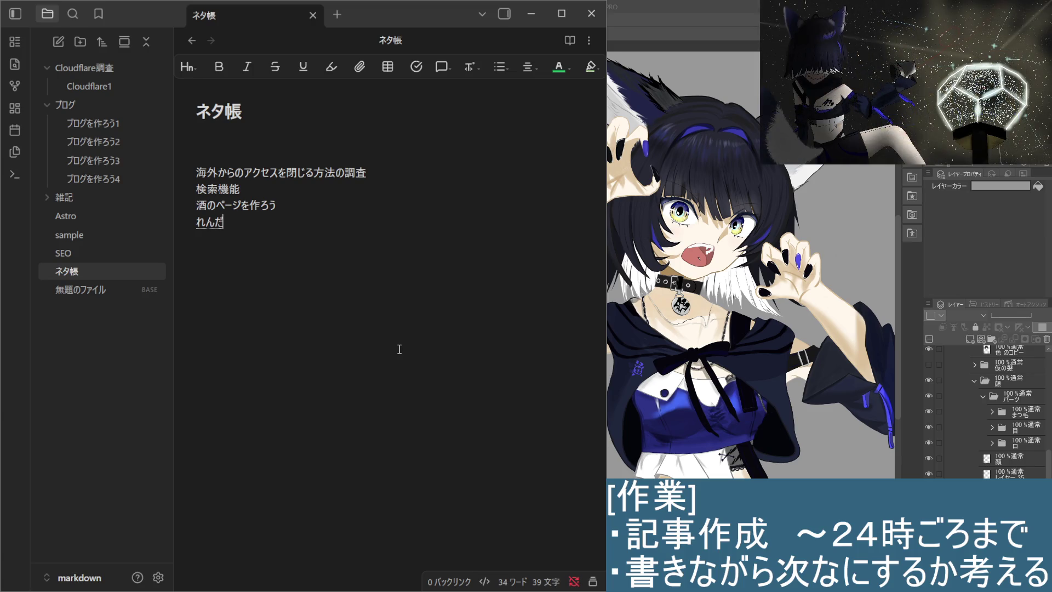
text(りんぐ)
Add the idea ページのレンダリング改善, inserting ページの before レンダリング and 改善 after.
key(space)
key(Return)
key(Left)
key(Left)
key(Left)
key(Left)
key(Left)
text(ぺーじの)
key(space)
key(Return)
key(Right)
key(Right)
key(Right)
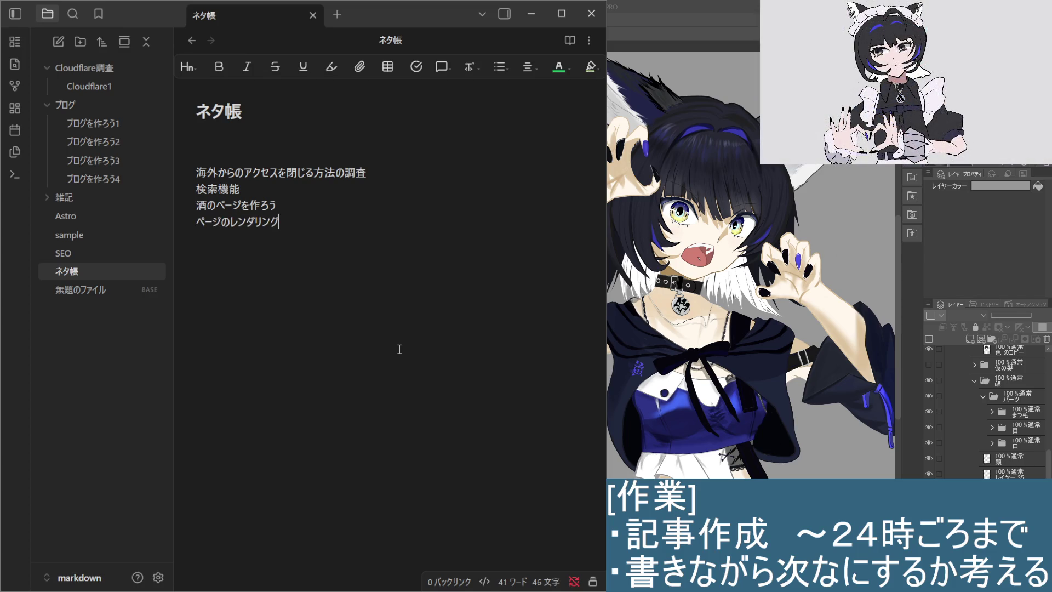
text(かいぜん)
key(space)
key(Return)
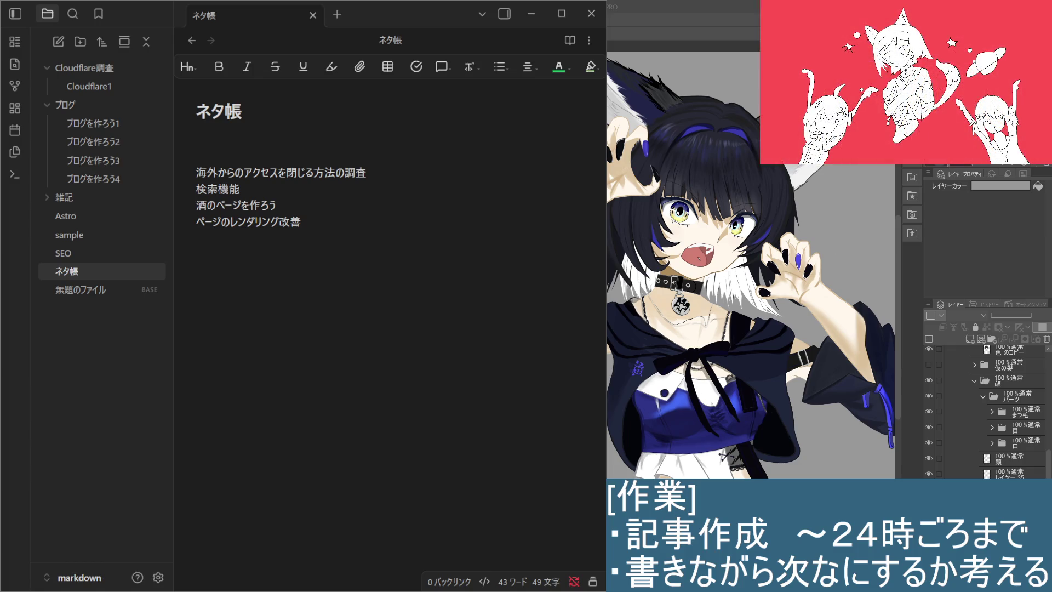
Add IaC調査 as a fifth idea below the list, then review the note's body lines.
click(318, 241)
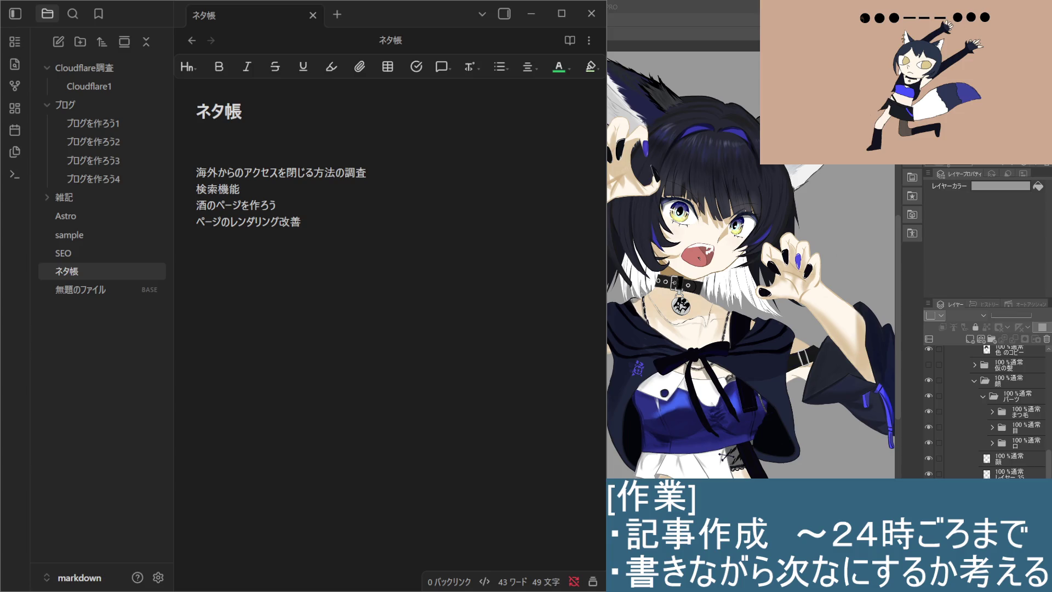
click(392, 378)
text(A)
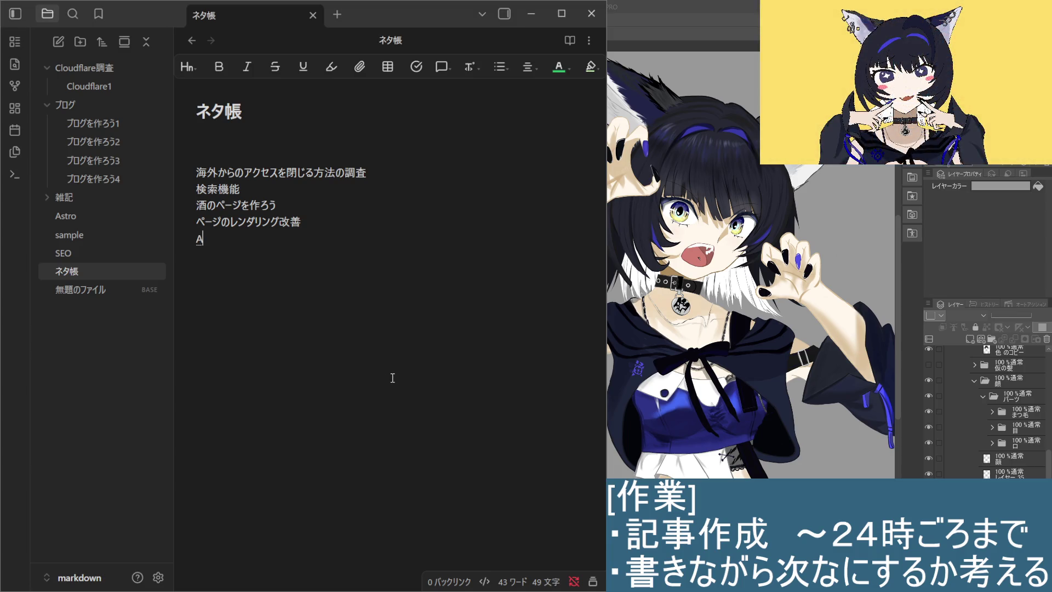
key(BackSpace)
text(lacx)
key(BackSpace)
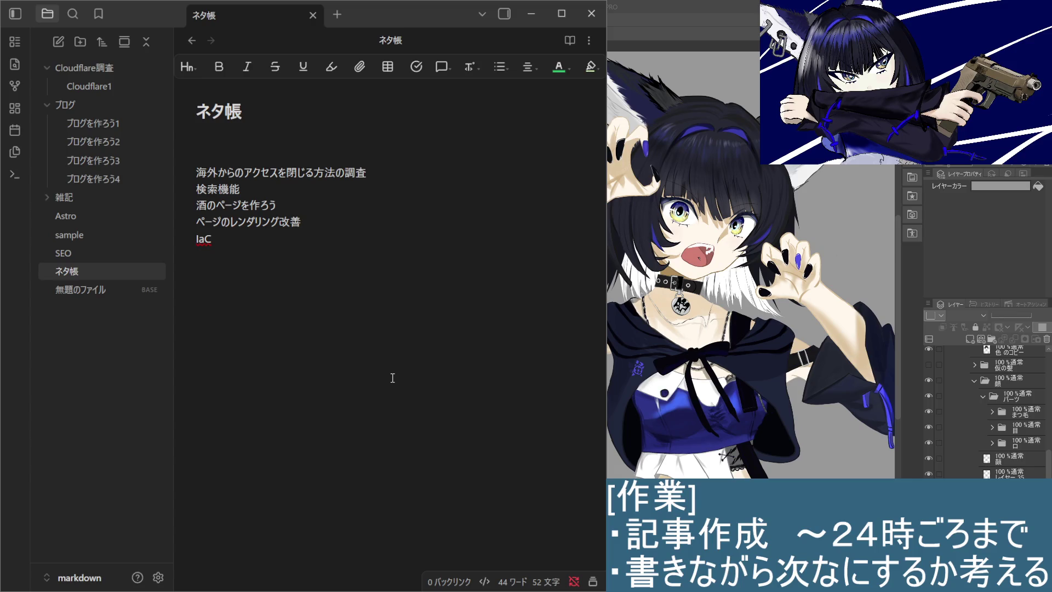
text(調査)
key(Return)
key(Return)
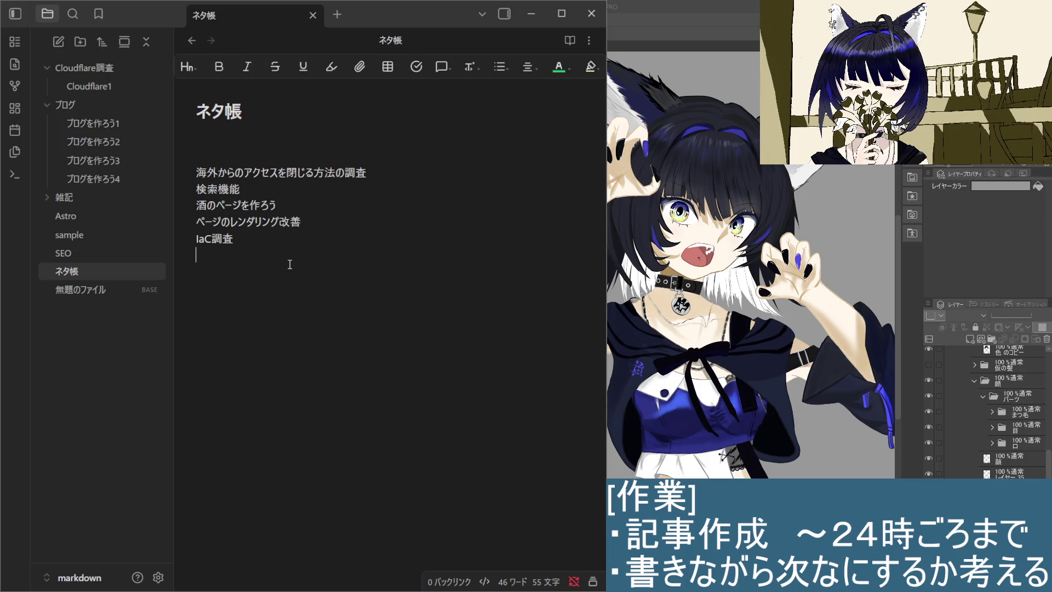
drag(236, 258, 191, 169)
click(243, 256)
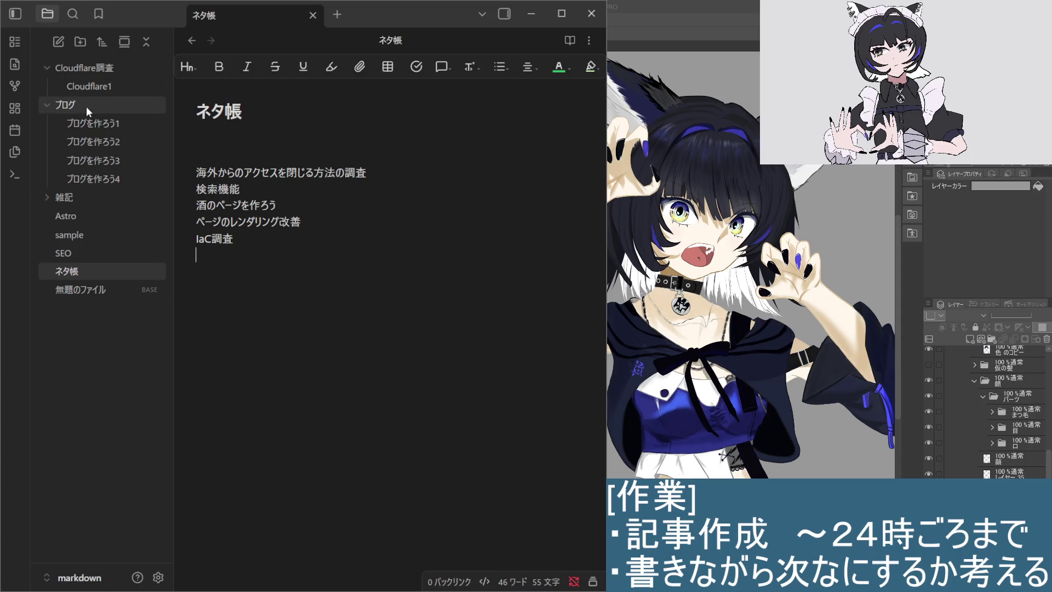
Return to the ブログを作ろう4 draft and review its 欲しい機能 and インフラ構築内容 text without changes.
click(322, 195)
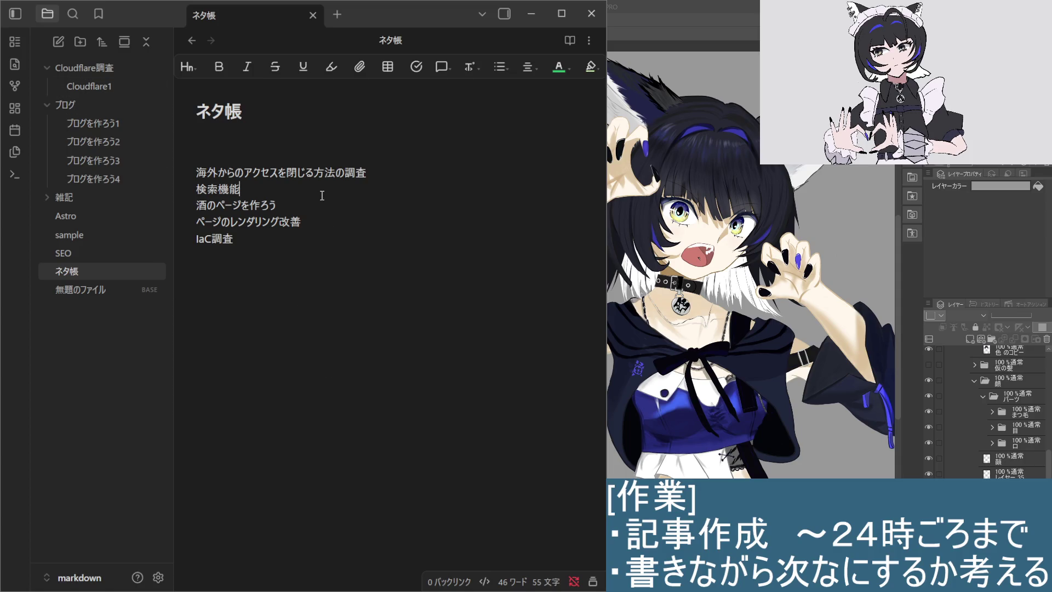
click(107, 179)
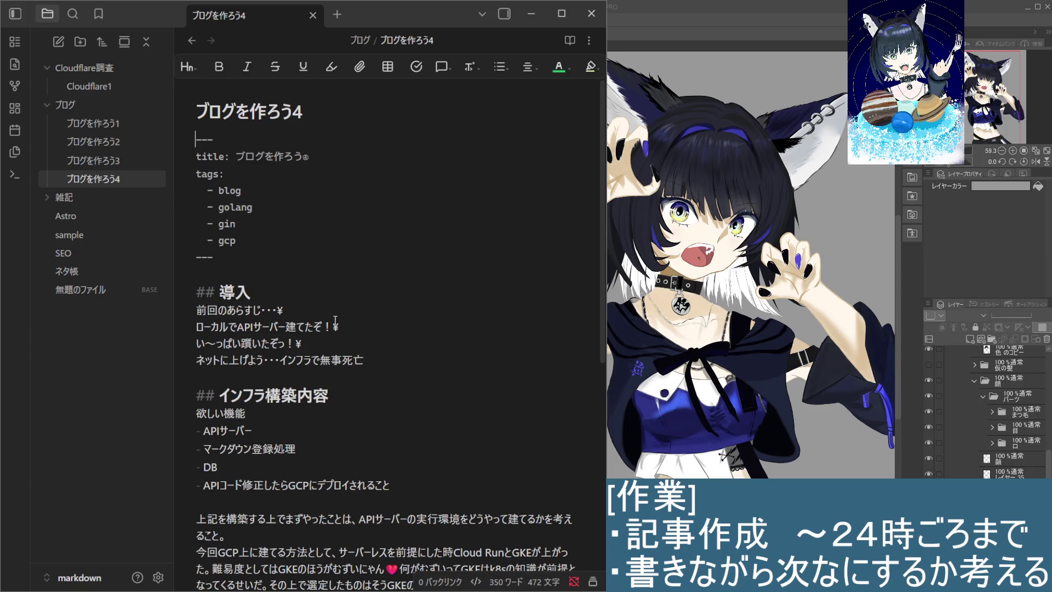
scroll(335, 323, down, 5)
scroll(330, 370, down, 2)
scroll(327, 436, up, 3)
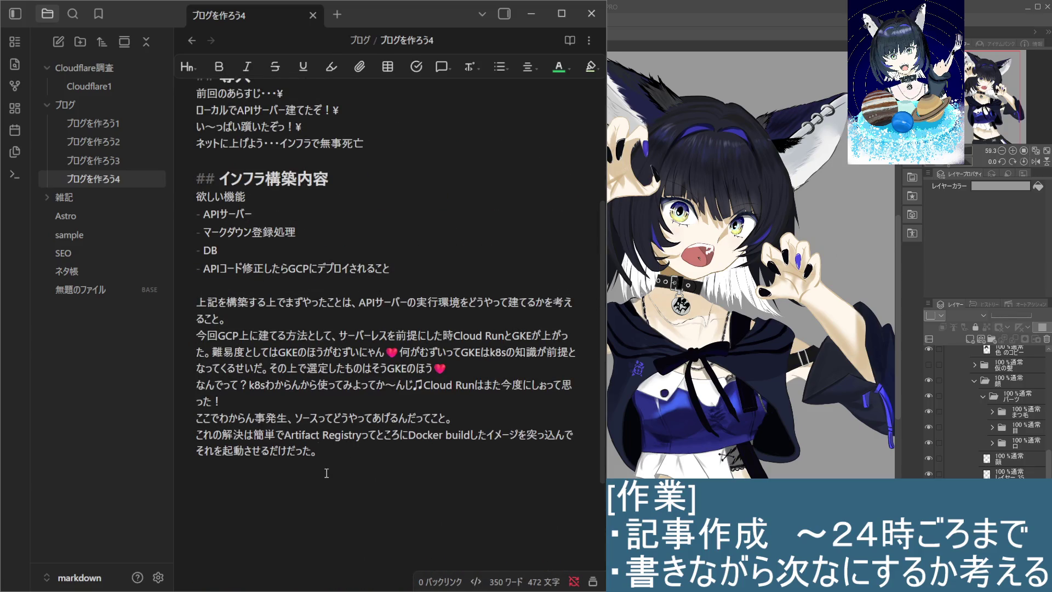
scroll(326, 473, down, 1)
mouse_move(263, 395)
mouse_down()
mouse_move(215, 305)
mouse_move(190, 191)
mouse_up()
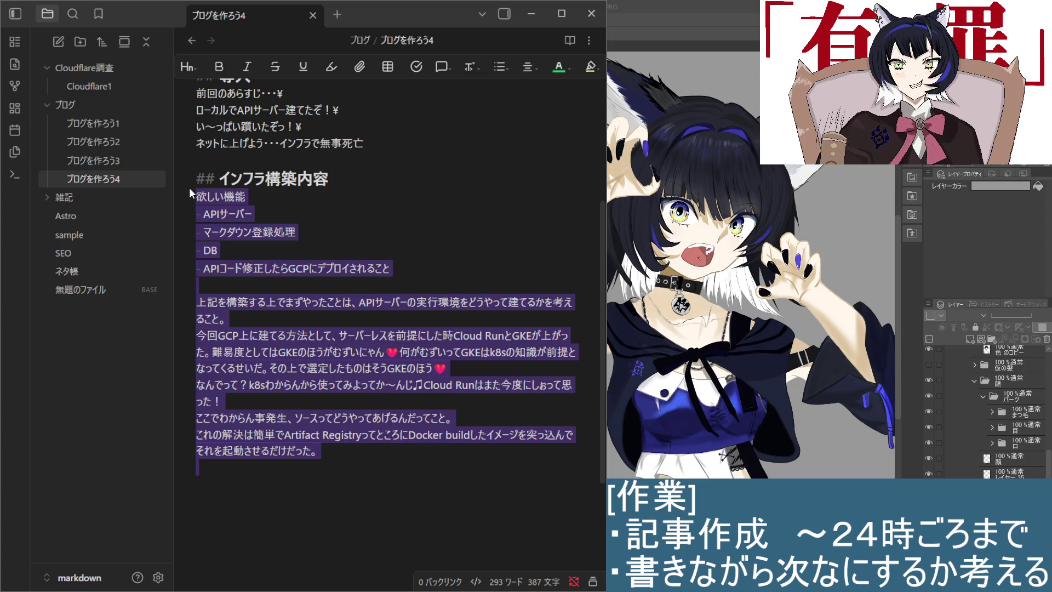
click(231, 227)
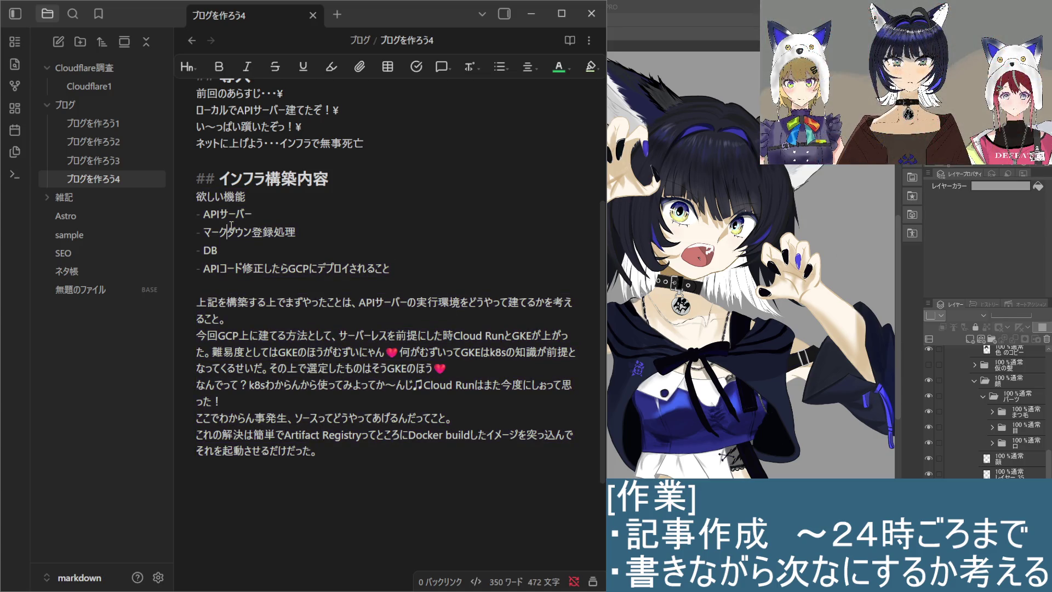
drag(339, 461, 190, 194)
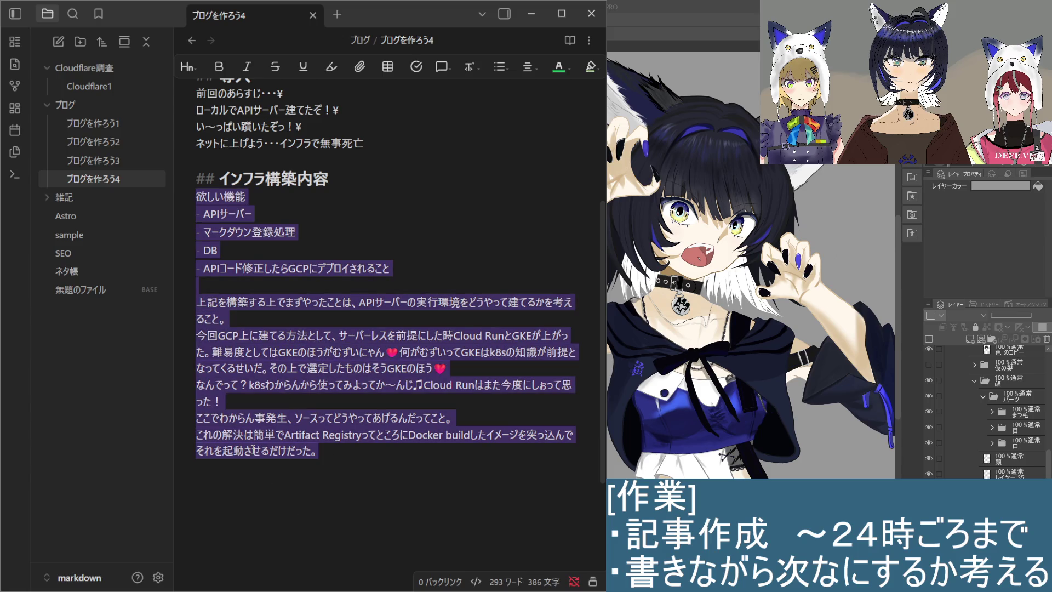
click(381, 468)
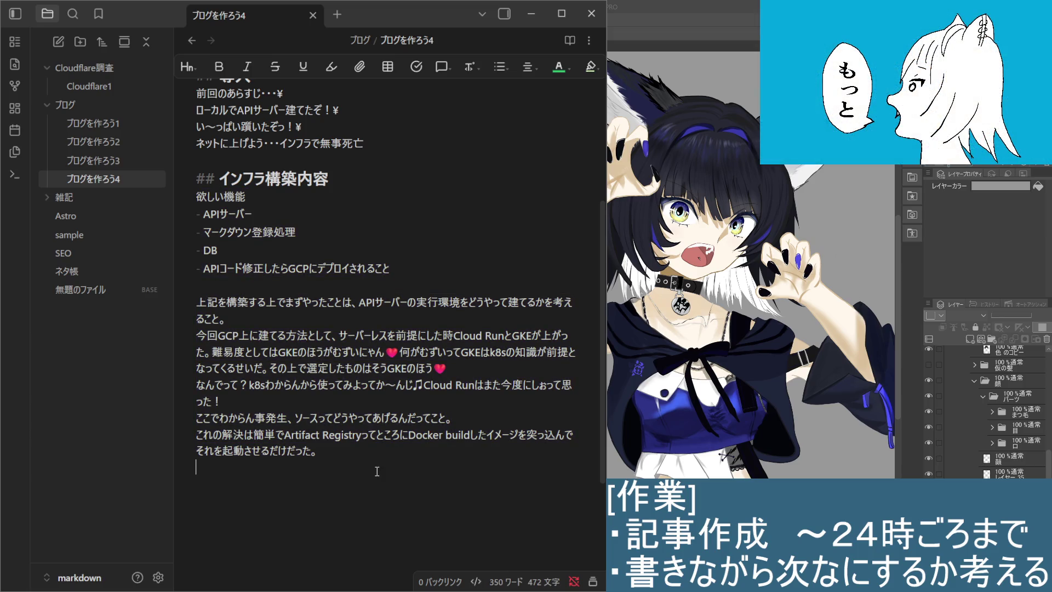
scroll(377, 471, down, 3)
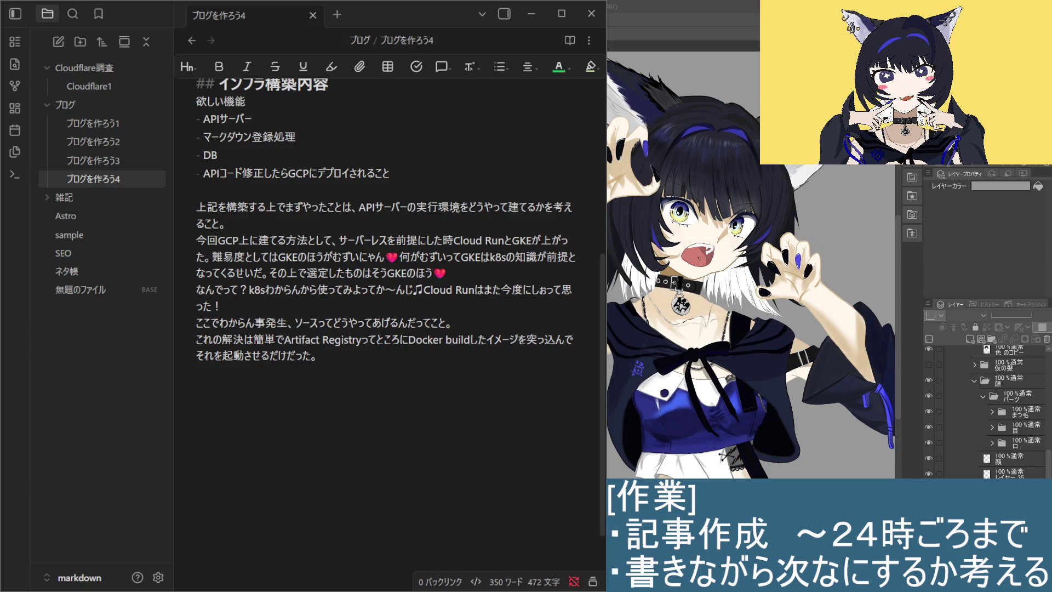
Start the build-step list at the end of the draft with ワークロード作った.
click(244, 397)
key(Return)
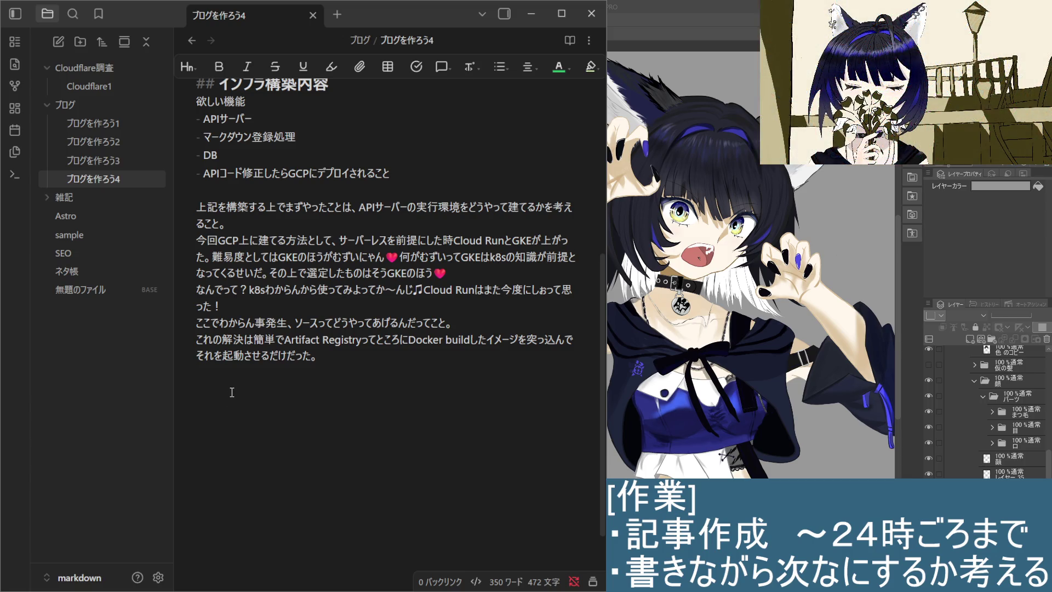
text(wa-kuro)
key(BackSpace)
key(BackSpace)
text(kuro-do)
key(space)
key(Return)
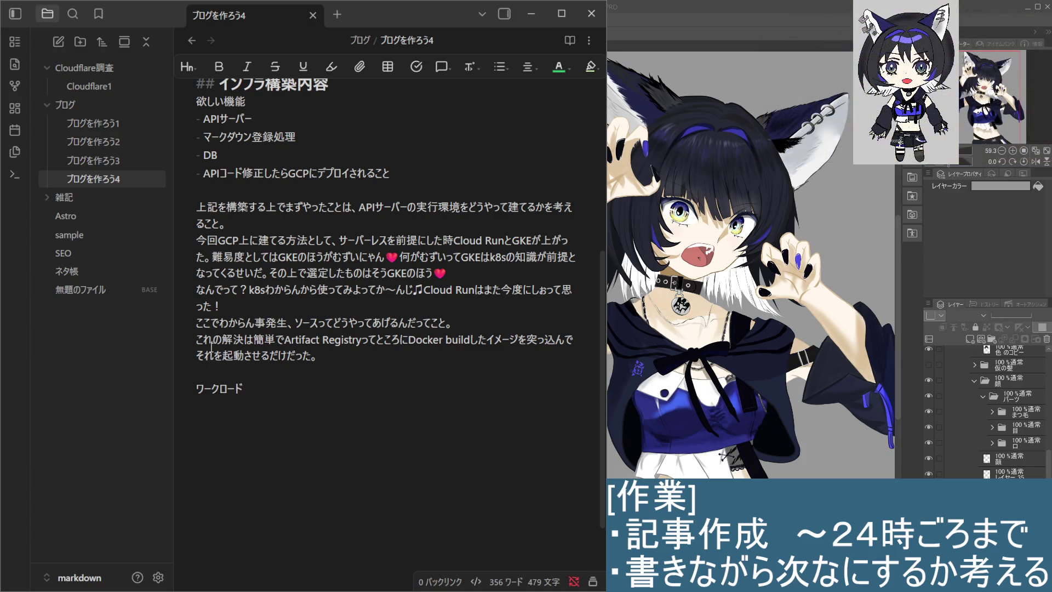
text(tukutta)
key(space)
key(Return)
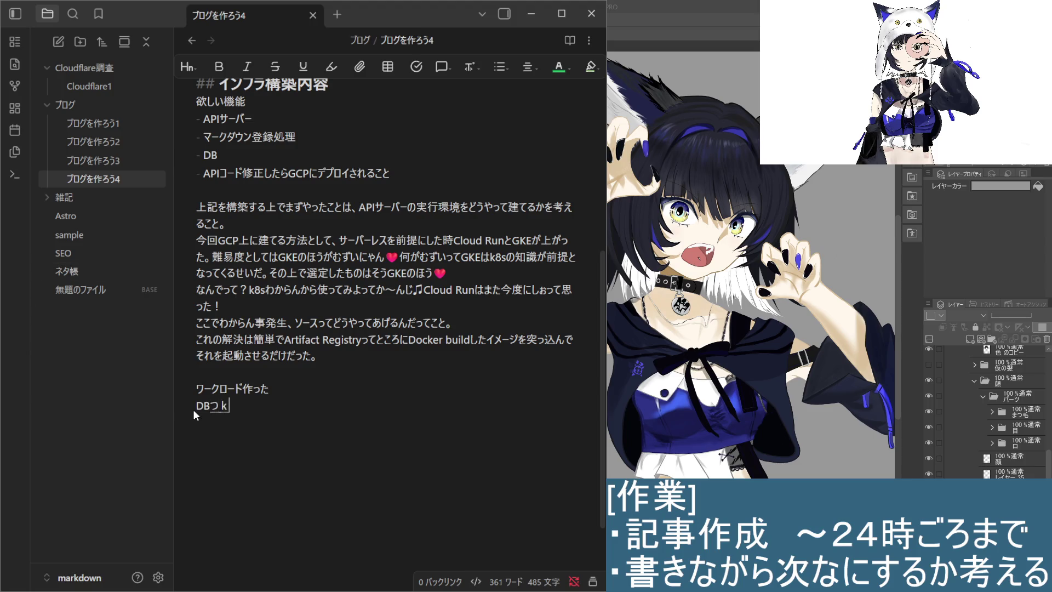
text(tukutte)
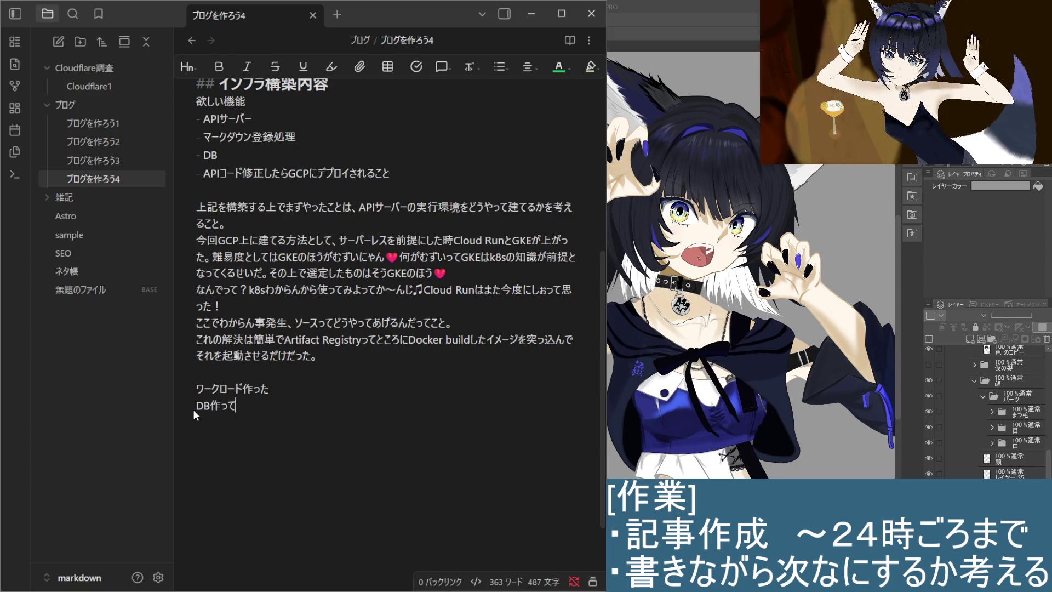
Add DB作って and シークレットマネージャ作って as the next build steps on their own lines.
key(Return)
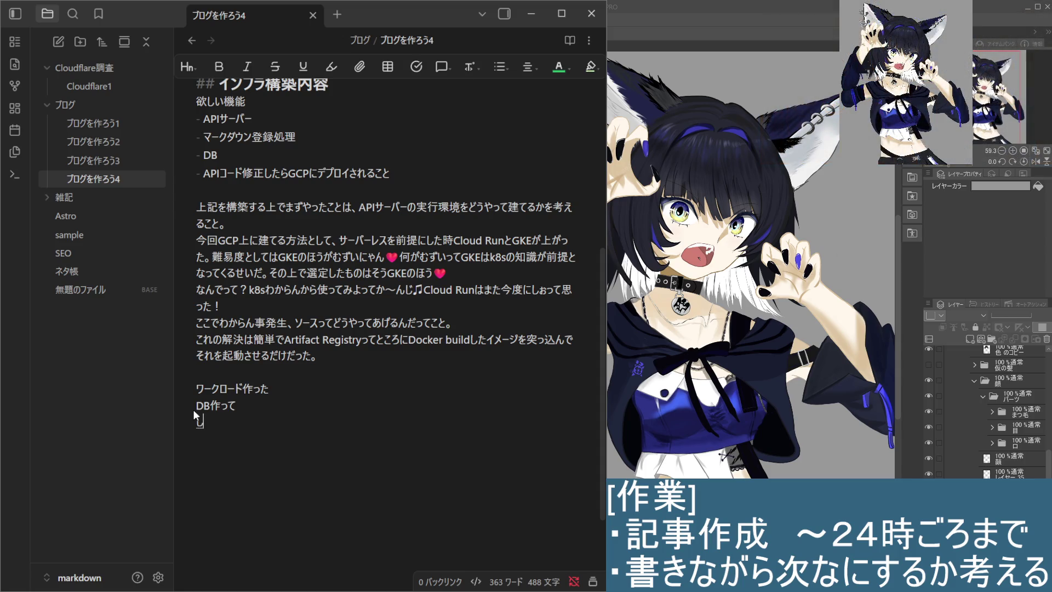
text(しーくurettomane-jatuku)
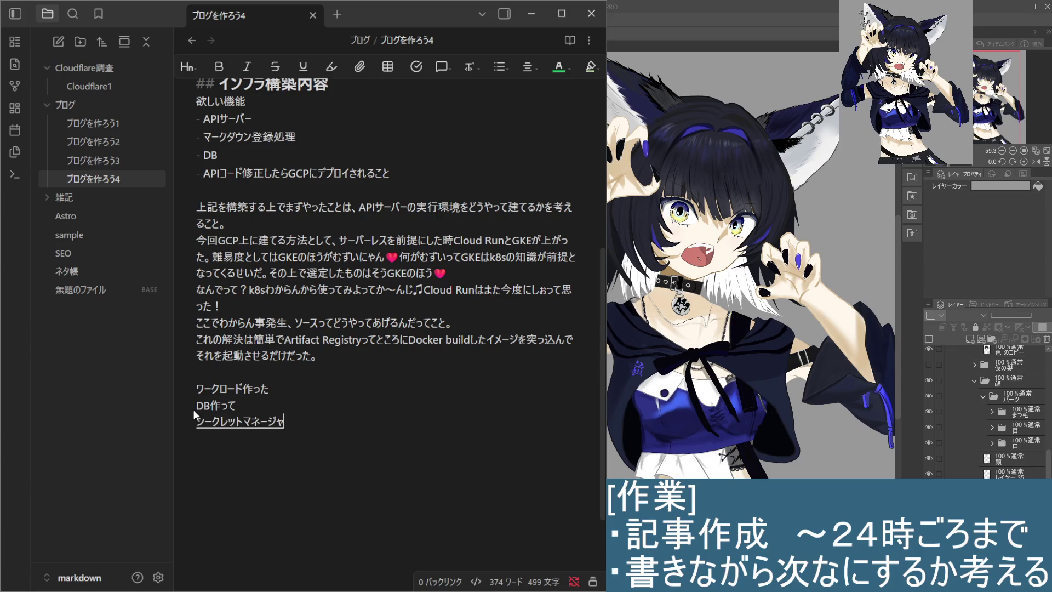
text(tte)
key(space)
key(Return)
key(Return)
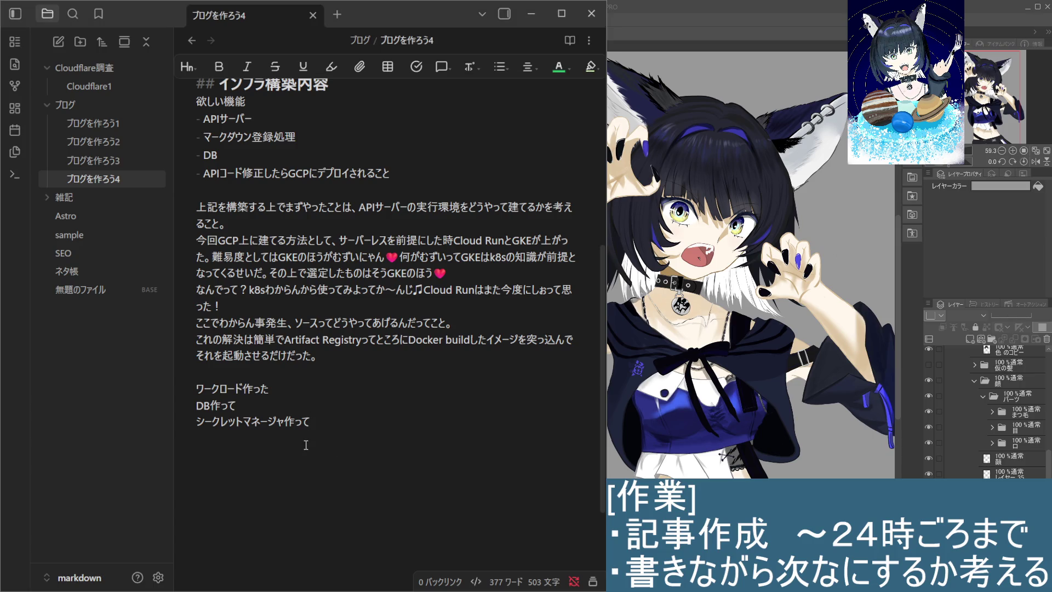
key(Return)
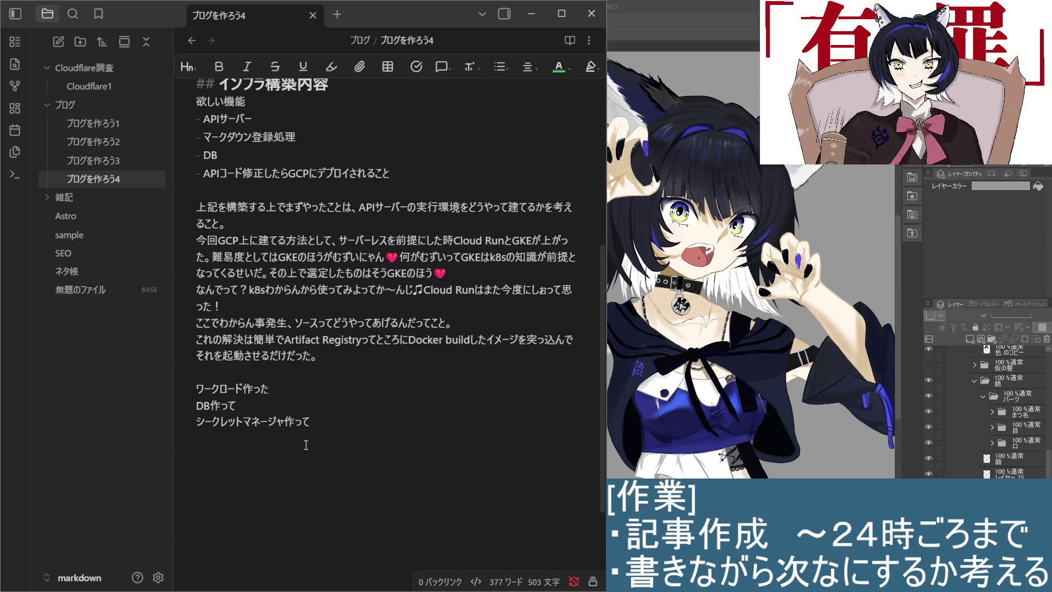
text(Github)
text(でCI)
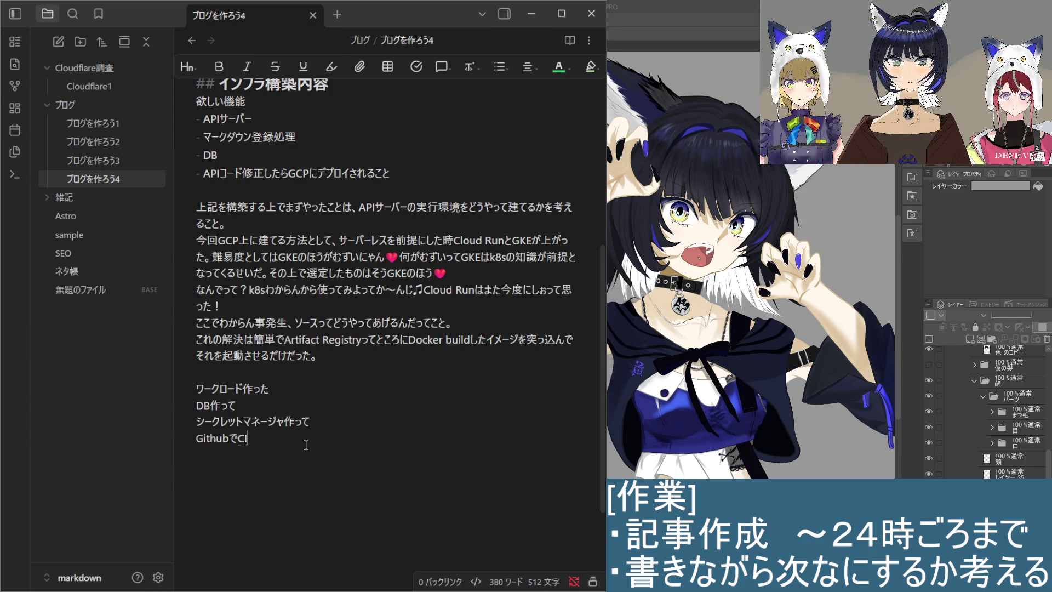
text(CD)
text(作ってつ)
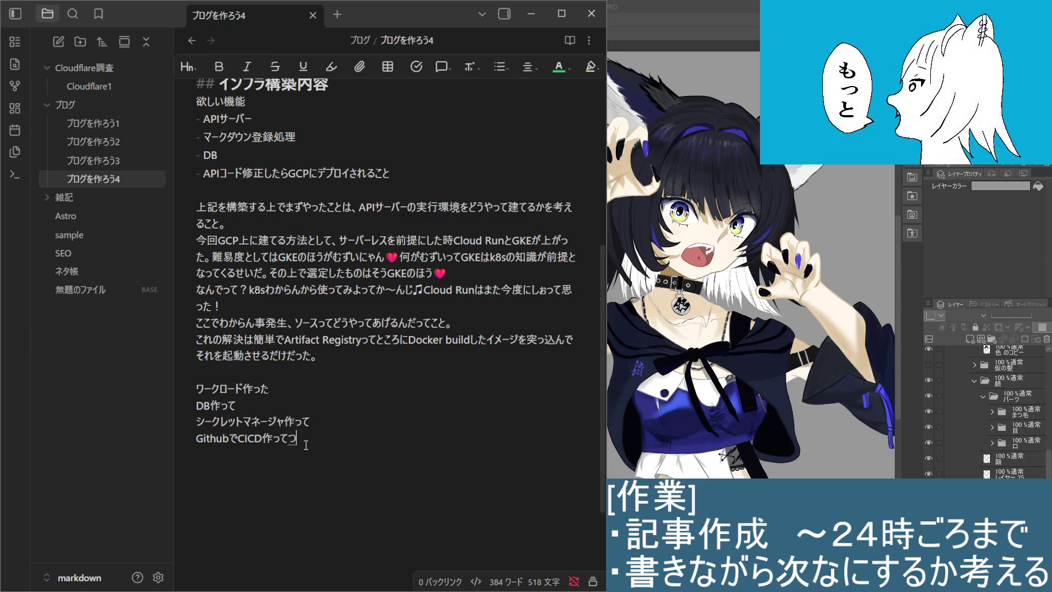
Write the step GithubでCICD作ってデプロイするようにした, removing the stray つ.
key(BackSpace)
text(つ)
key(BackSpace)
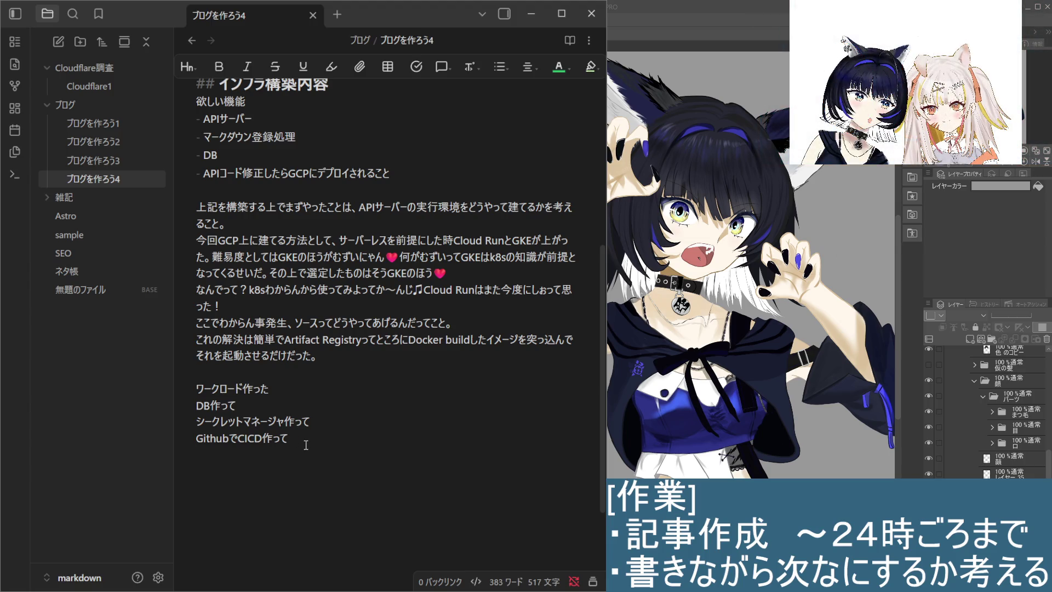
text(でぷろいすｒ)
key(space)
text(するように)
text(した)
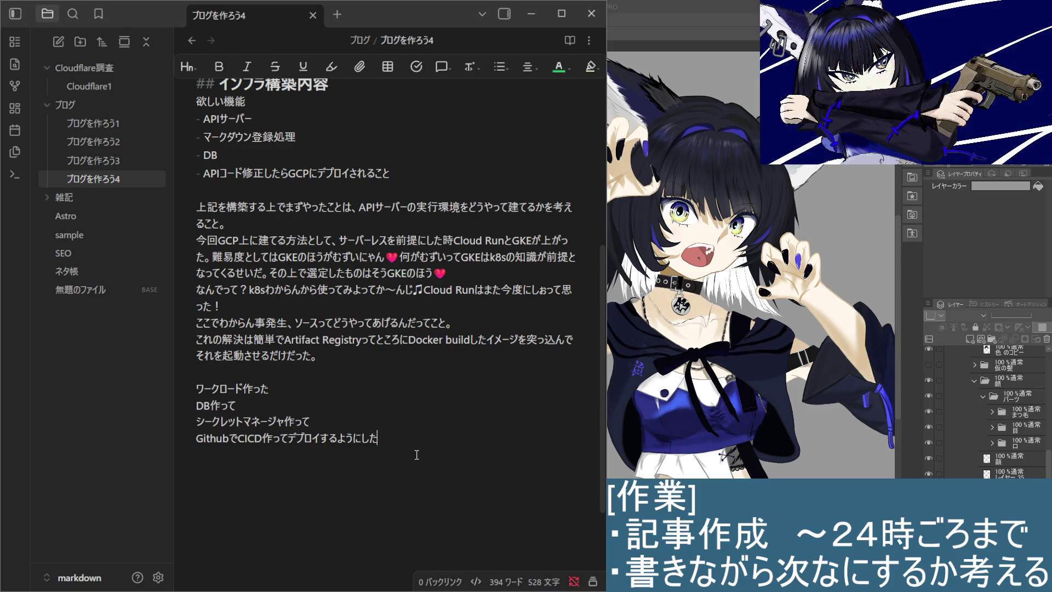
Begin the VPC step line with VPC作った→理由があって、.
key(Return)
text(VPCつ)
text(く)
text(った)
key(space)
key(Return)
text(m)
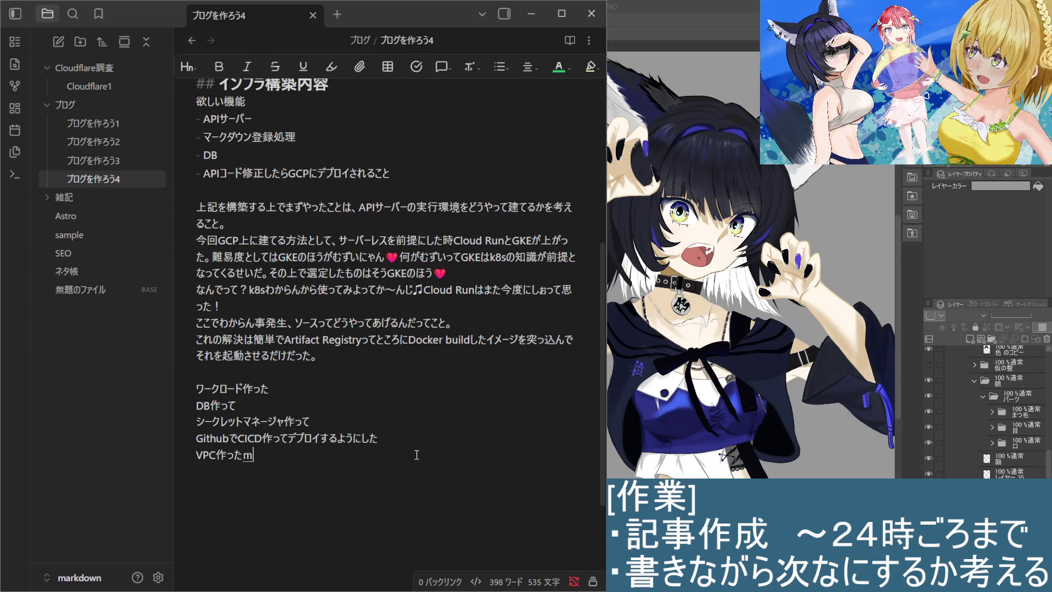
text(igi)
key(space)
key(Return)
text(riyuuga)
key(Return)
text(a)
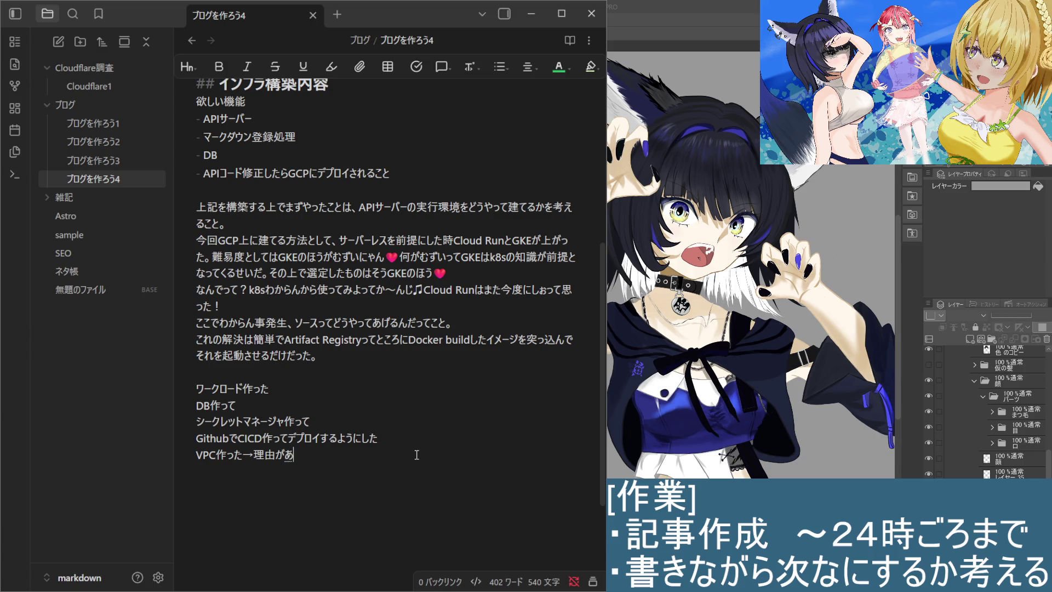
text(tte)
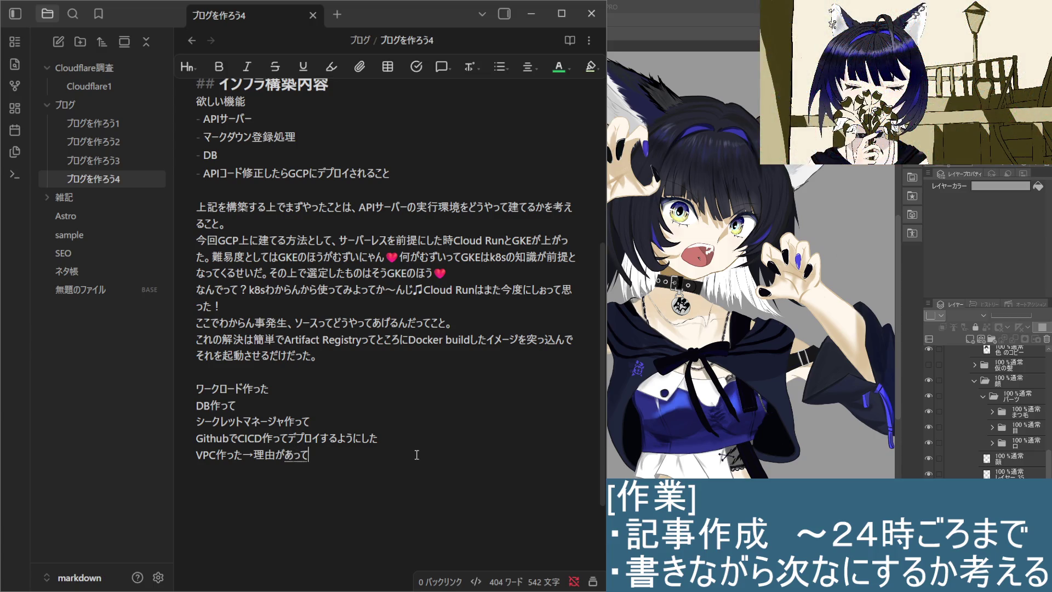
key(Return)
text(puraibe-to)
Finish the line: DBをPrivateIPで持たせるようにする場合VPCを作る必要があったから作った。.
key(BackSpace)
key(BackSpace)
key(BackSpace)
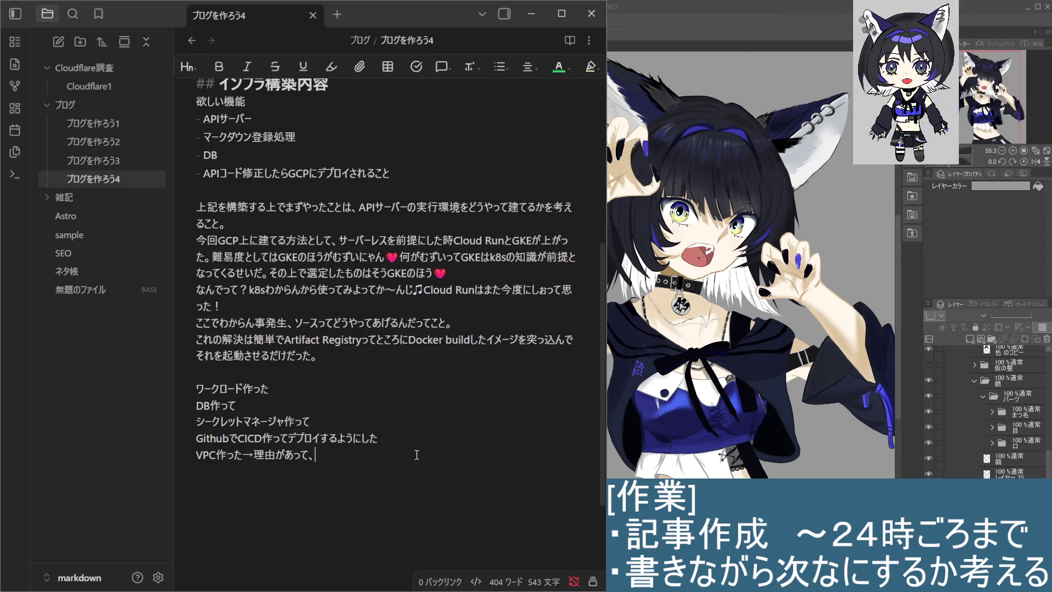
text(D)
text(BPri)
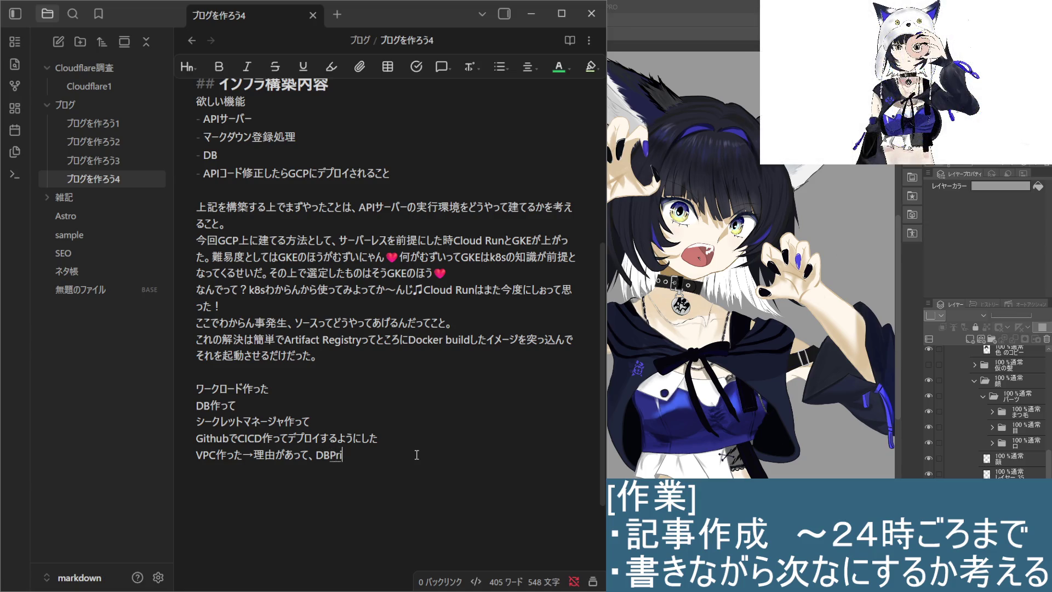
text(vaqte)
key(BackSpace)
key(BackSpace)
text(te)
key(Return)
text(d)
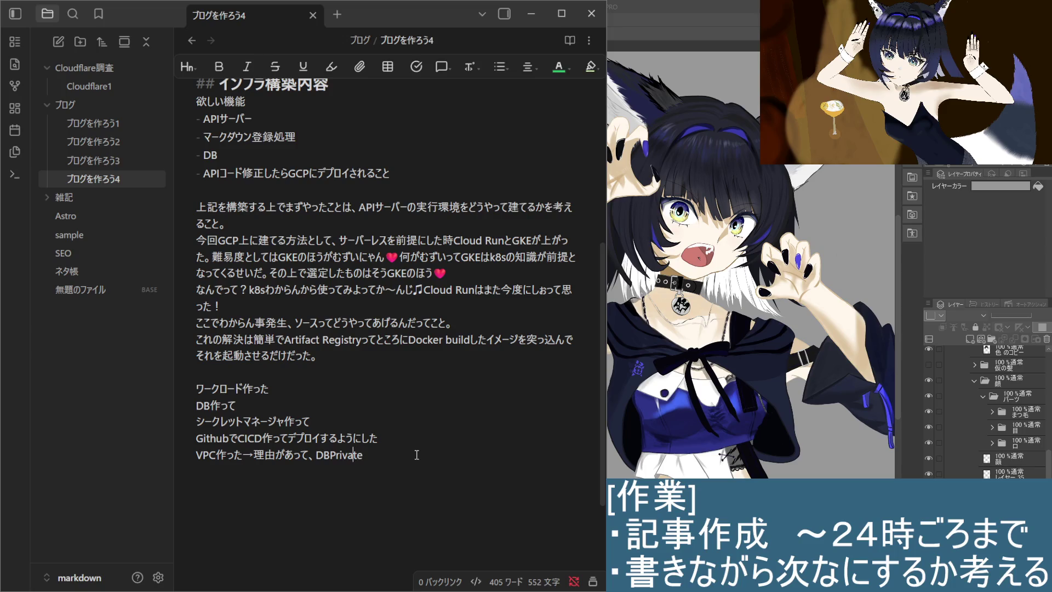
text(を)
text(IPでもた t)
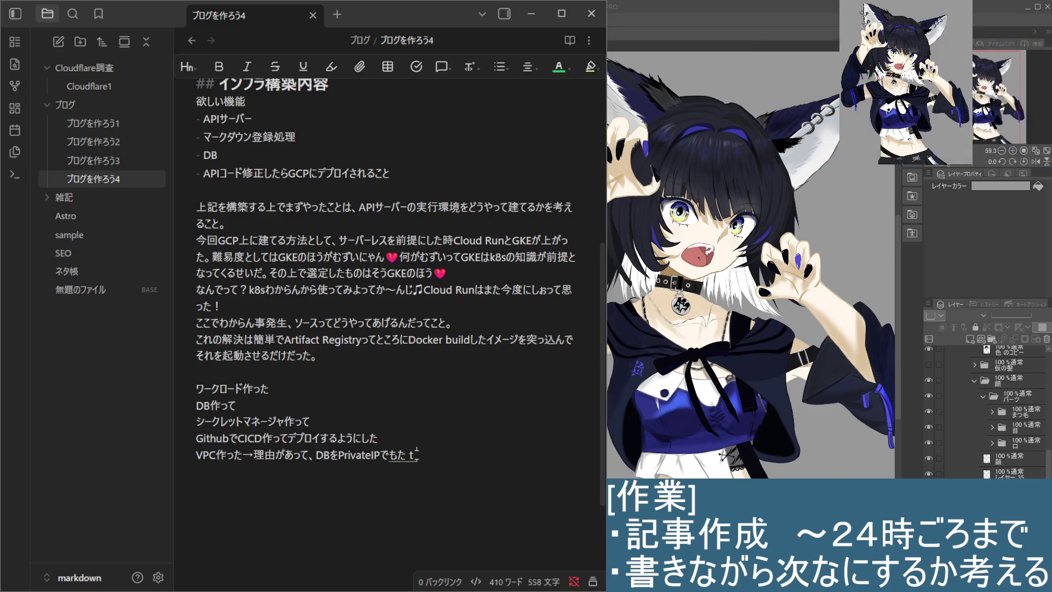
text(持たせる)
text(ようにするは)
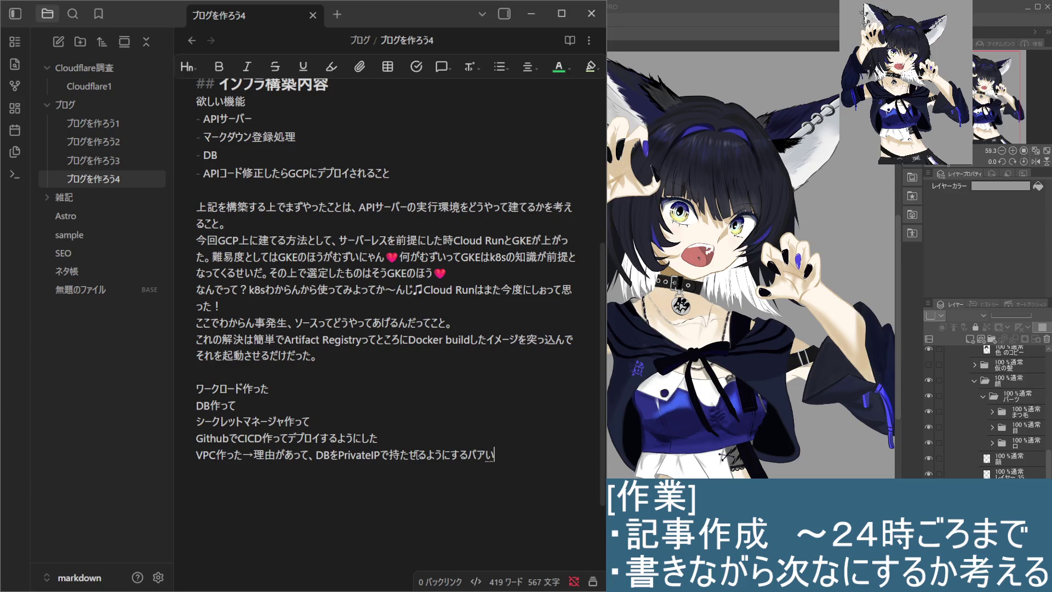
text(あ)
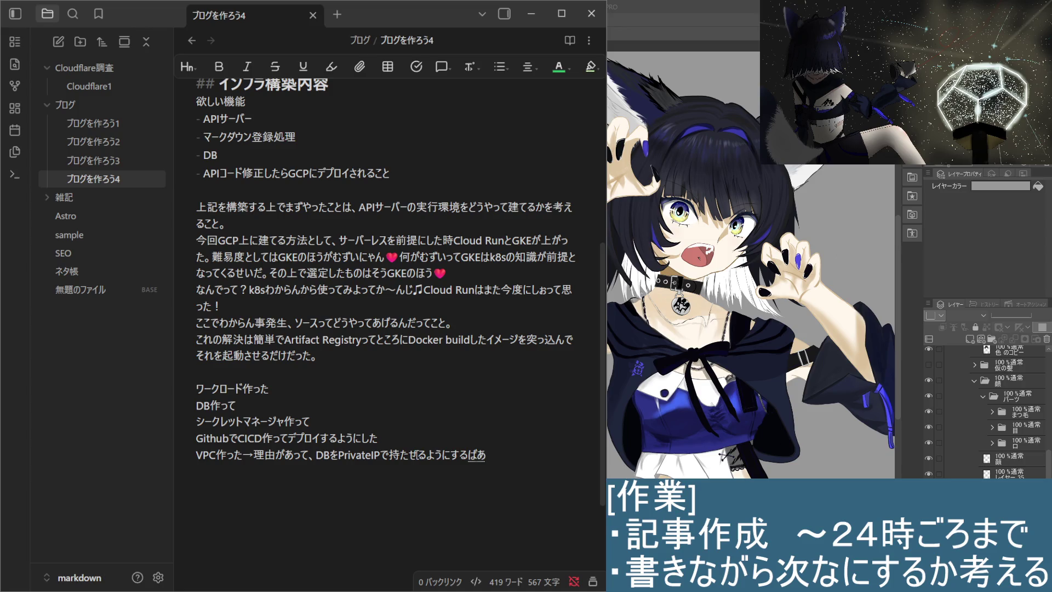
text(い)
key(space)
key(Return)
text(VS)
key(BackSpace)
text(PC)
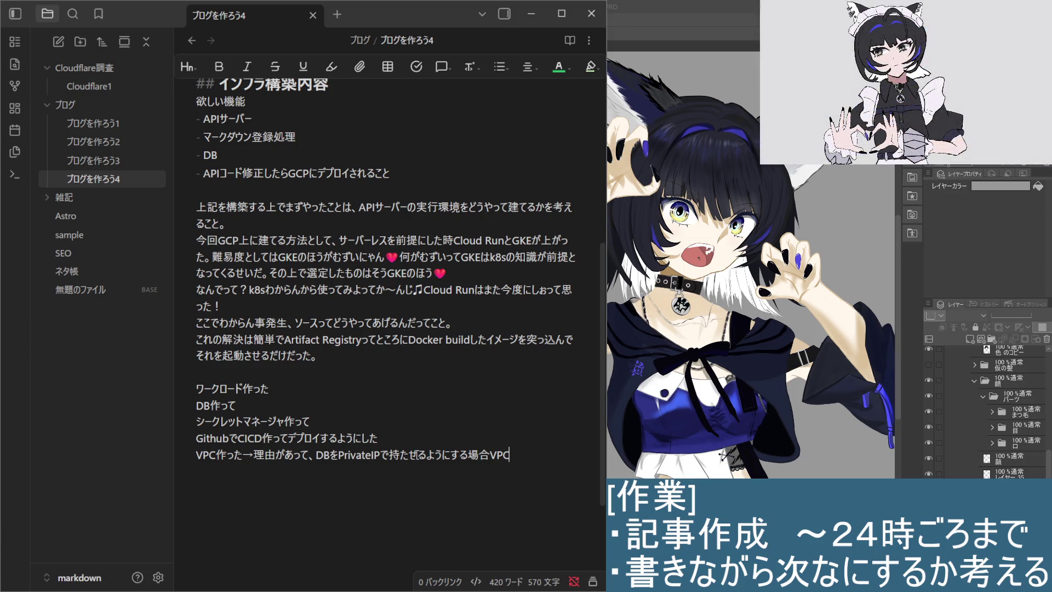
text(を)
text(t)
text(つくるひつお)
key(BackSpace)
text(よう)
key(space)
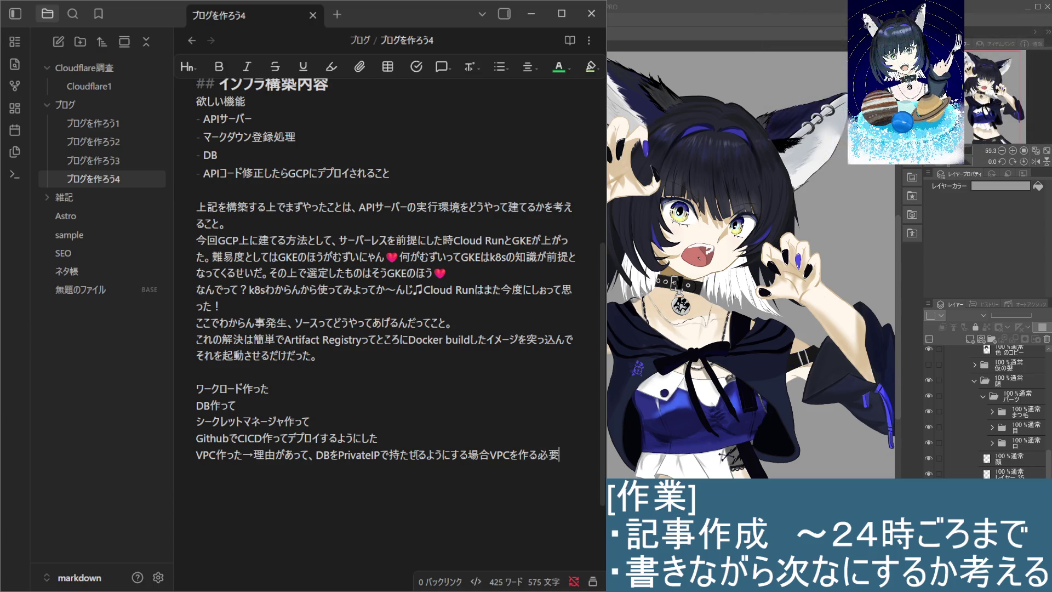
text(があった)
text(k)
text(ara)
text(tukutta.)
key(Return)
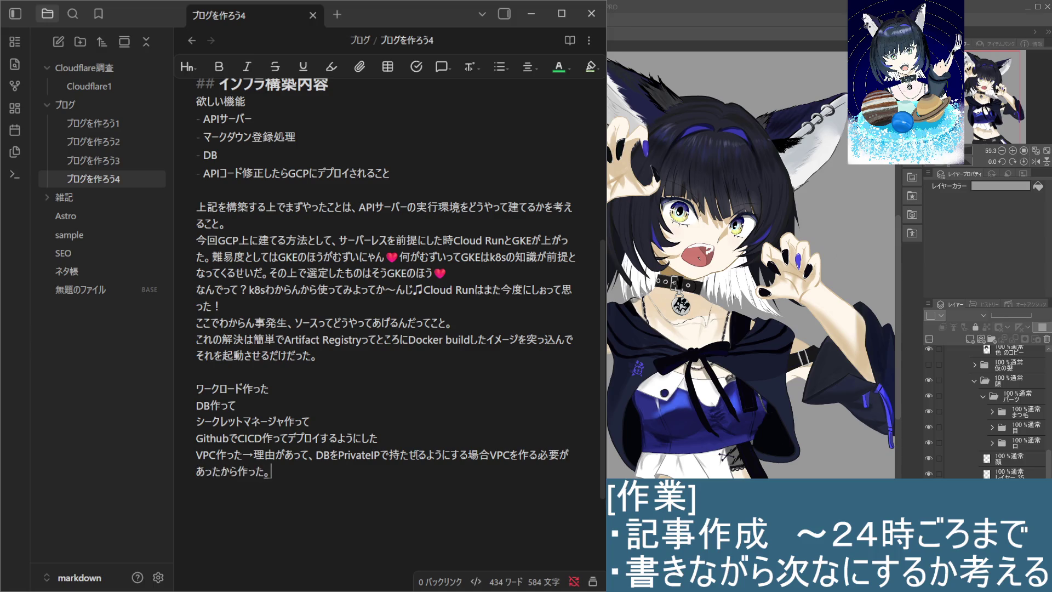
key(Return)
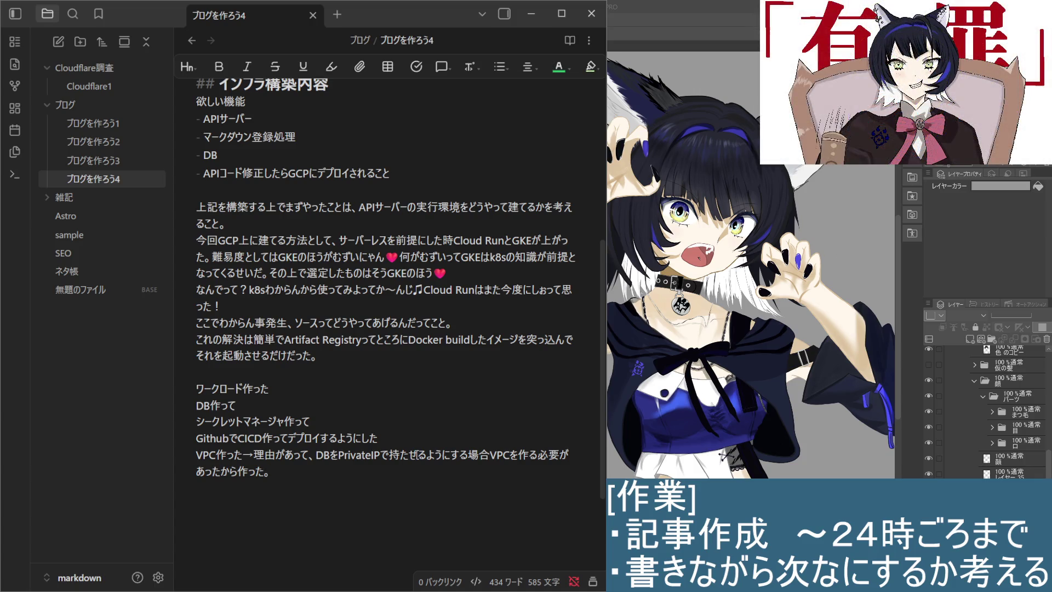